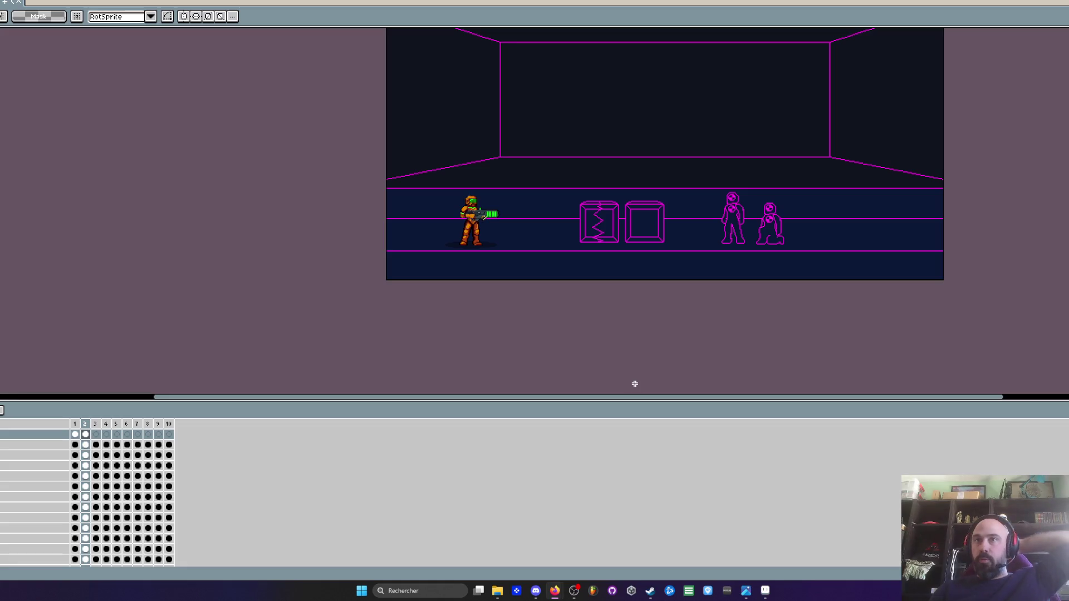
Scroll up and down in the Clickteam Fusion Mission 1 level view
{"action": "scroll", "coordinate": [629, 345], "scroll_direction": "up", "scroll_amount": 1}
{"action": "scroll", "coordinate": [624, 261], "scroll_direction": "down", "scroll_amount": 3}
{"action": "scroll", "coordinate": [632, 334], "scroll_direction": "up", "scroll_amount": 2}
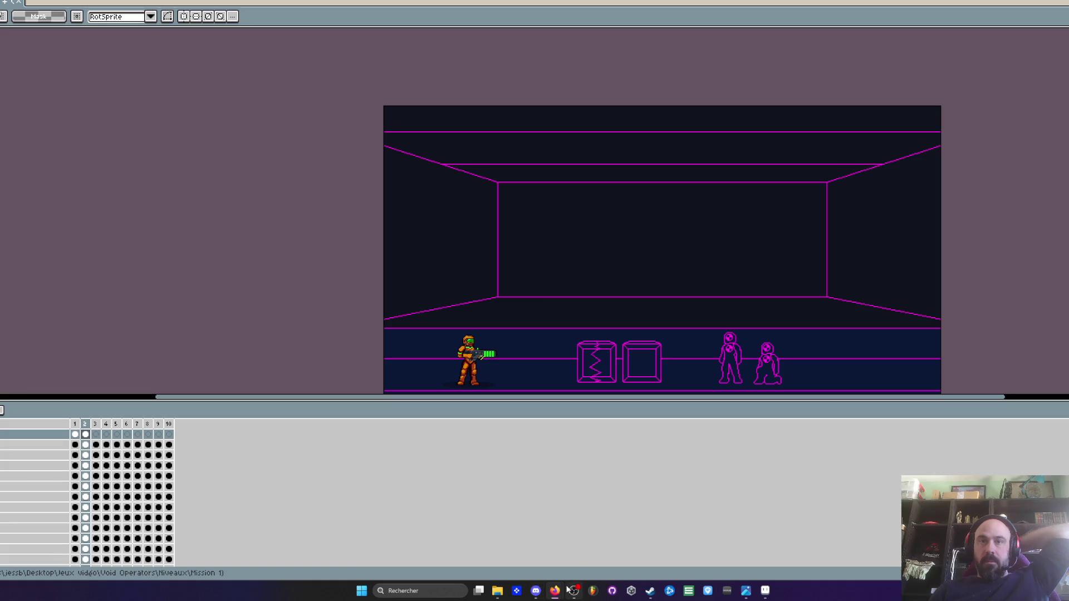
Bring the Firefox window with the Milanote Tuto board to the front
{"action": "mouse_move", "coordinate": [559, 591]}
{"action": "left_click", "coordinate": [546, 552]}
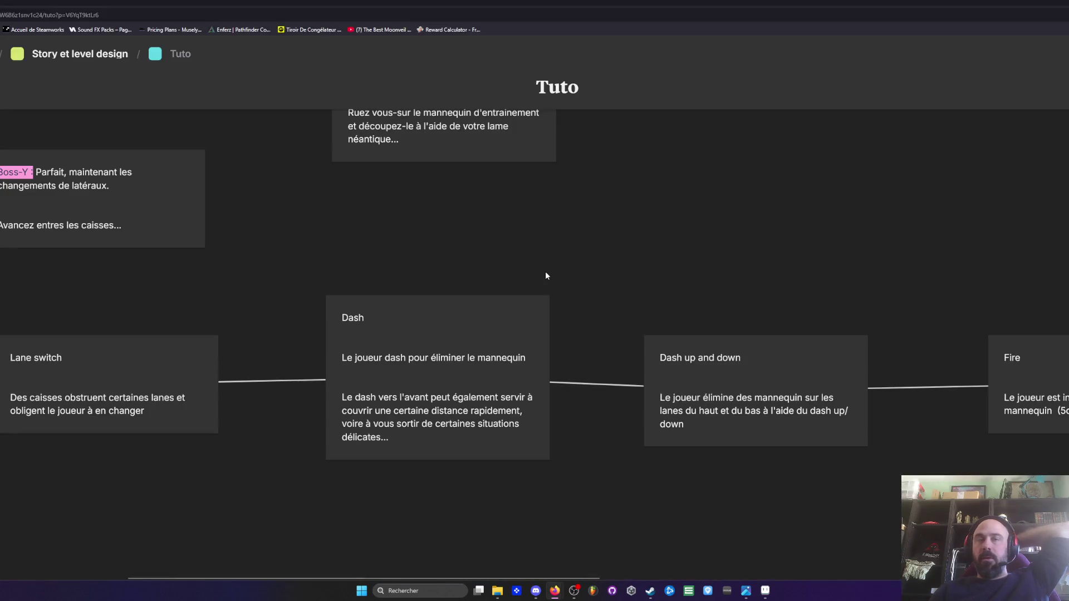
{"action": "scroll", "coordinate": [546, 275], "scroll_direction": "up", "scroll_amount": 3}
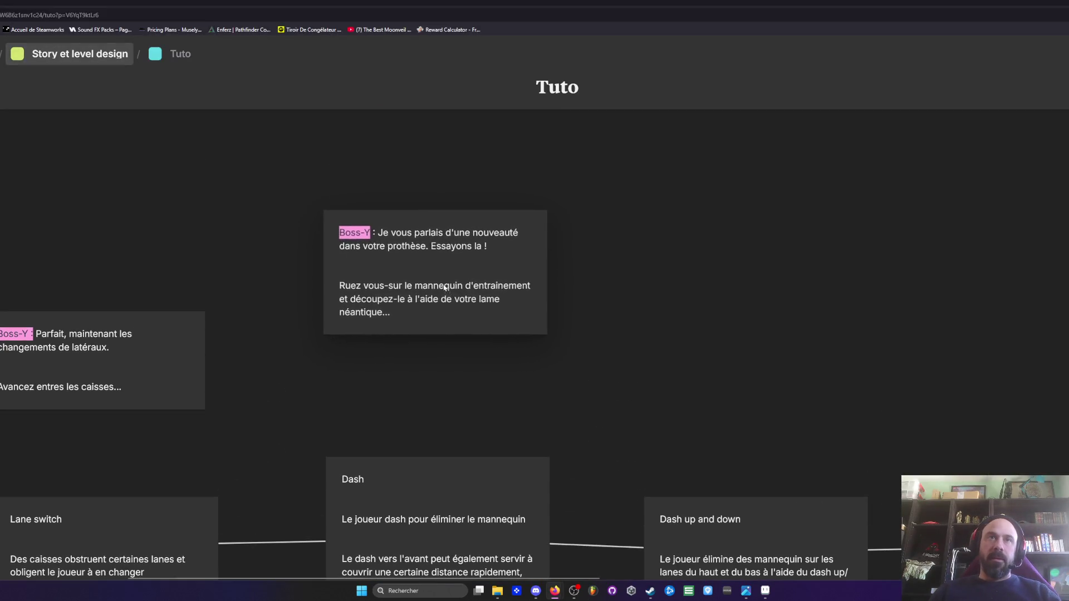
{"action": "scroll", "coordinate": [433, 283], "scroll_direction": "down", "scroll_amount": 3}
{"action": "scroll", "coordinate": [356, 335], "scroll_direction": "up", "scroll_amount": 2}
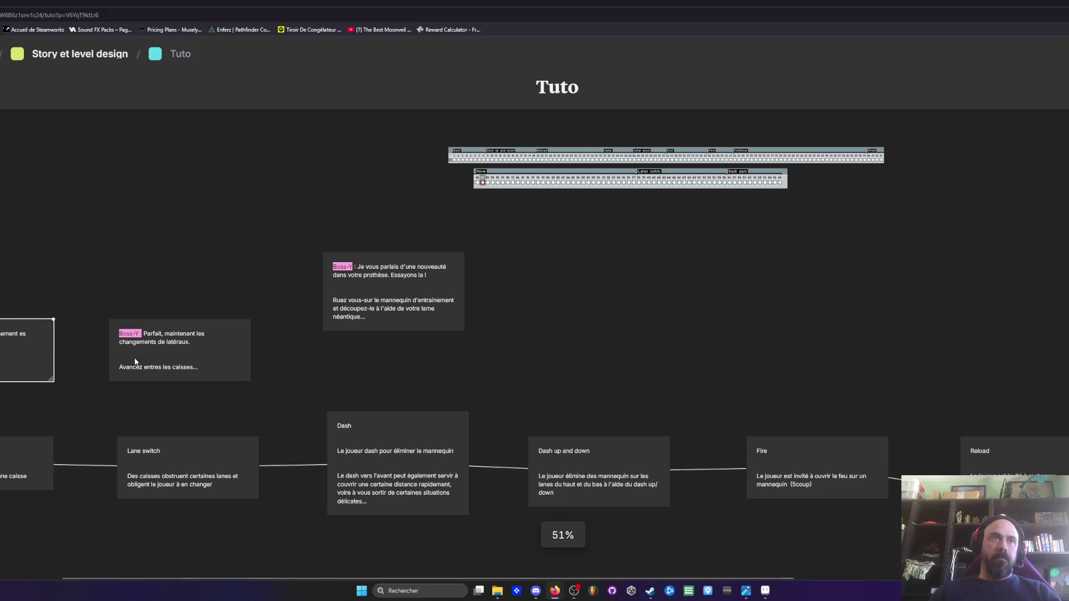
Link the previous dialogue card to the Parfait card, and Parfait to the next Boss-Y card
{"action": "left_click", "coordinate": [222, 358]}
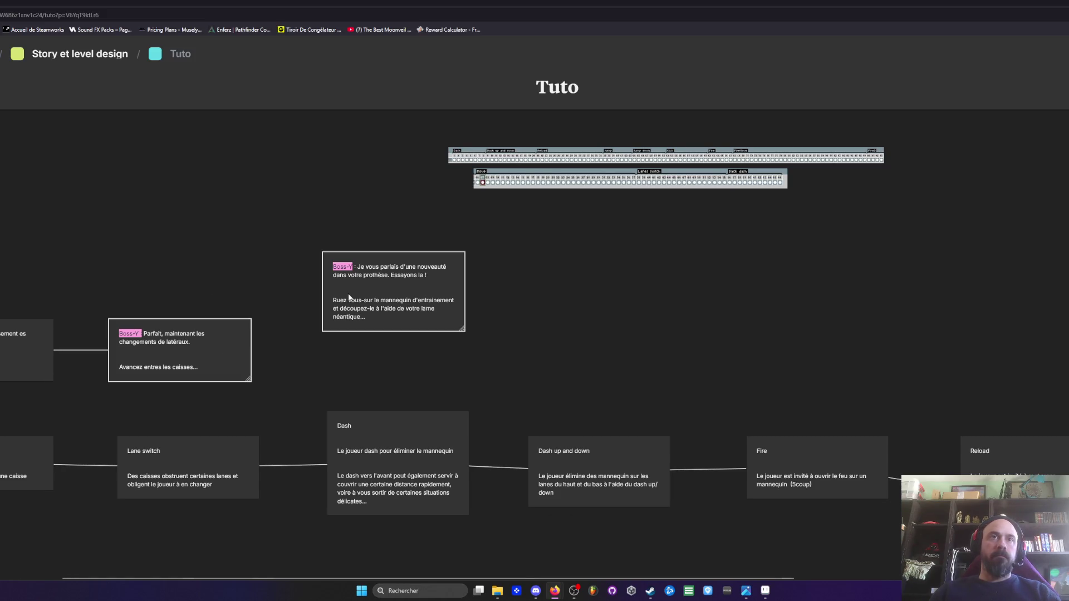
{"action": "left_click", "coordinate": [188, 217]}
{"action": "scroll", "coordinate": [188, 217], "scroll_direction": "down", "scroll_amount": 3}
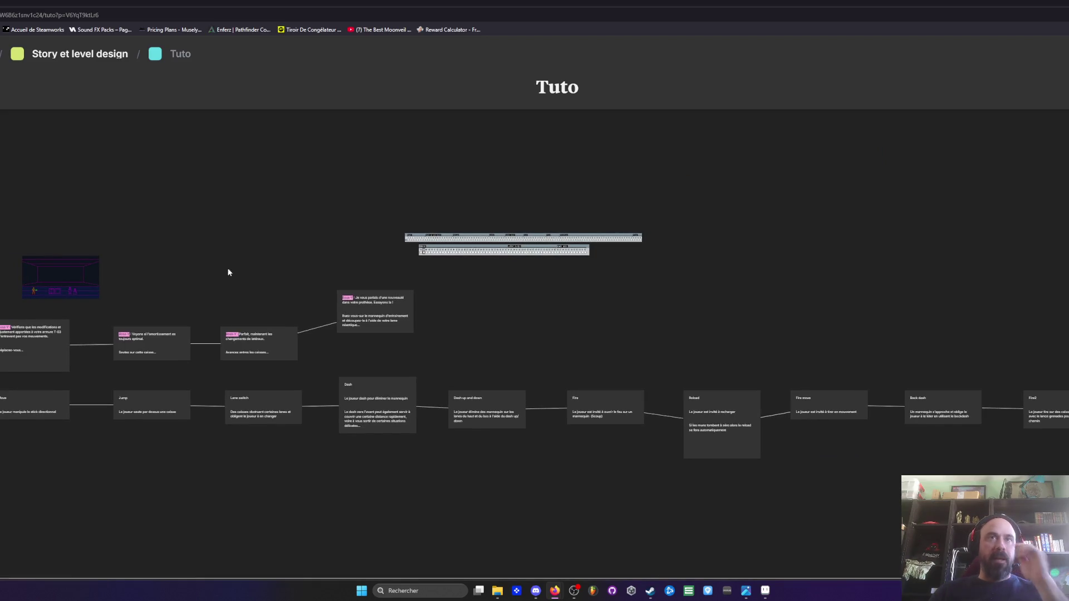
{"action": "scroll", "coordinate": [237, 272], "scroll_direction": "up", "scroll_amount": 2}
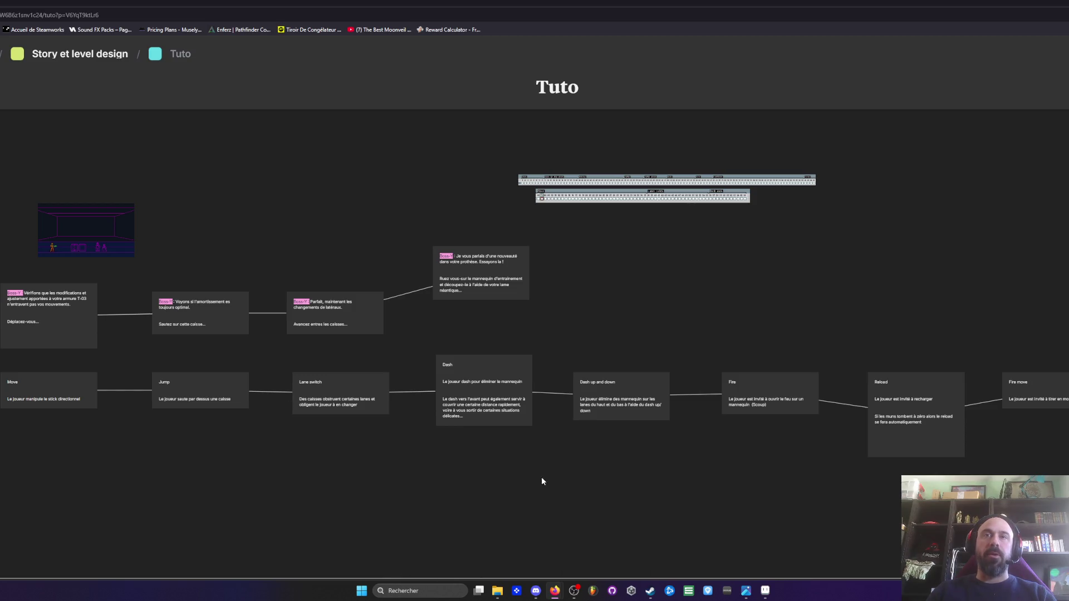
{"action": "scroll", "coordinate": [192, 335], "scroll_direction": "up", "scroll_amount": 2}
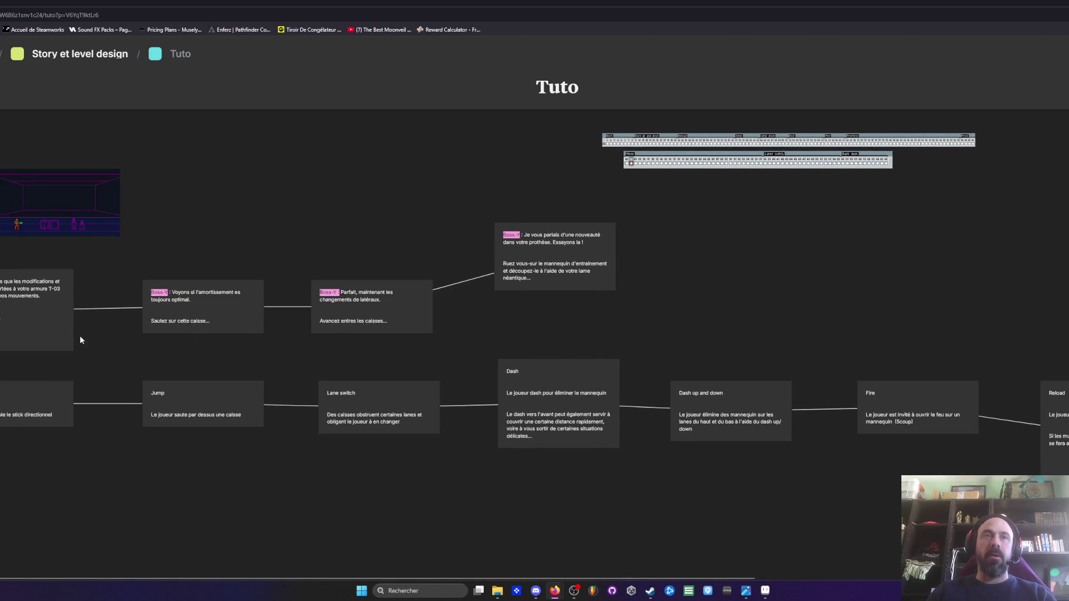
{"action": "scroll", "coordinate": [34, 308], "scroll_direction": "down", "scroll_amount": 5}
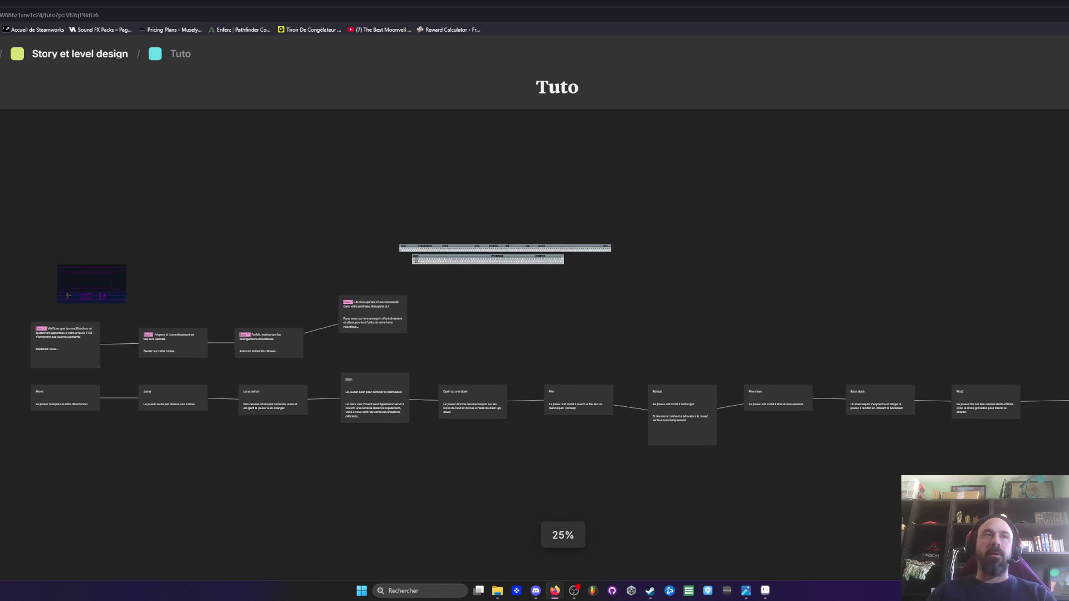
{"action": "scroll", "coordinate": [81, 346], "scroll_direction": "up", "scroll_amount": 6}
Move the Boss-Y, Parfait and above-Dash dialogue cards further left
{"action": "left_click_drag", "start_coordinate": [248, 345], "coordinate": [140, 345]}
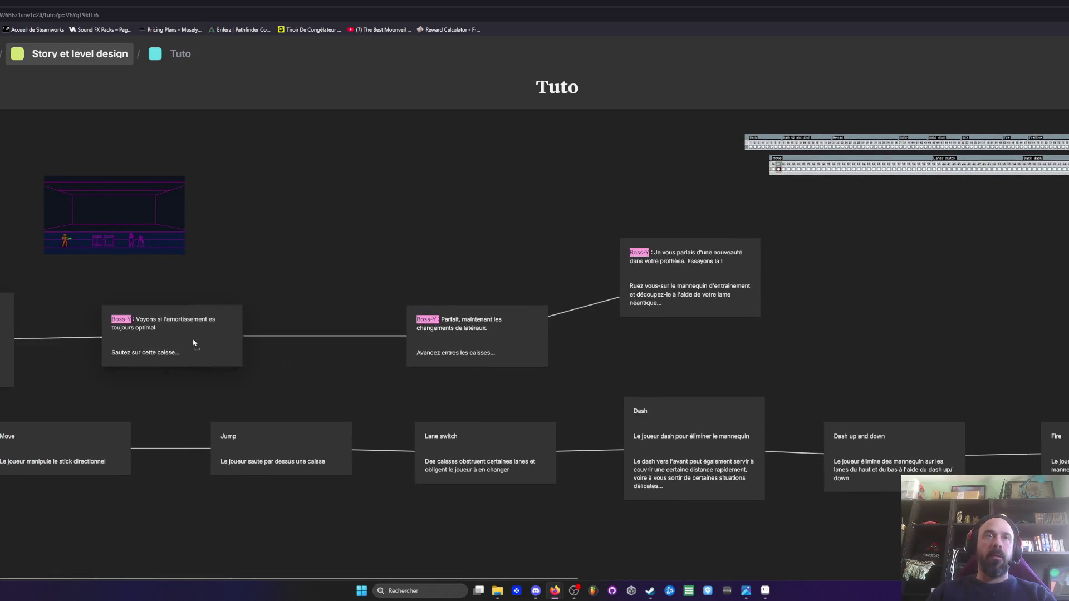
{"action": "left_click_drag", "start_coordinate": [457, 334], "coordinate": [353, 342]}
{"action": "mouse_move", "coordinate": [730, 270]}
{"action": "left_mouse_down"}
{"action": "mouse_move", "coordinate": [616, 306]}
{"action": "mouse_move", "coordinate": [630, 313]}
{"action": "left_mouse_up"}
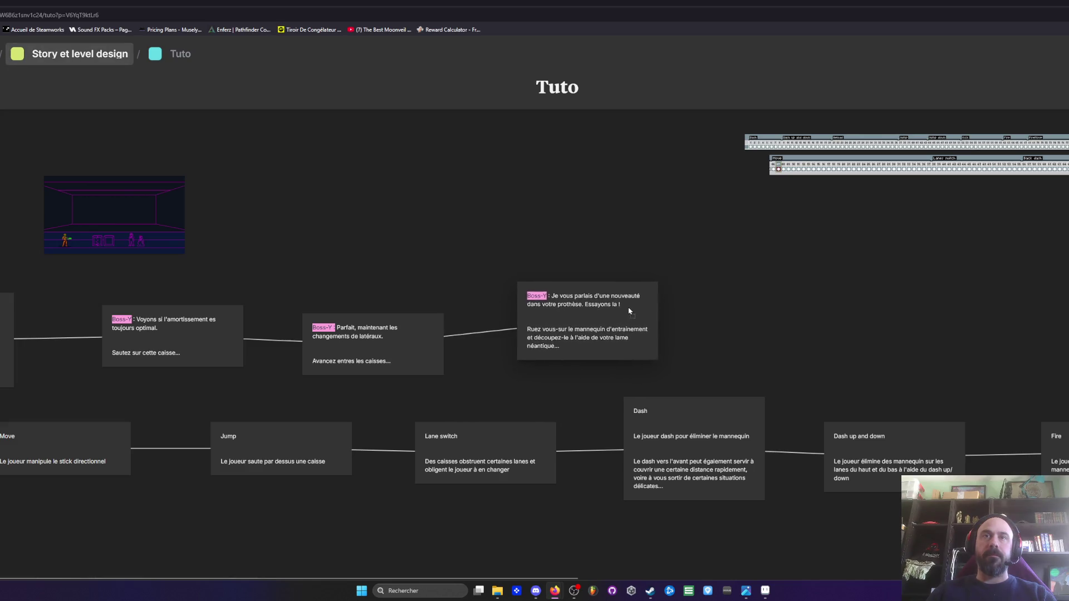
{"action": "scroll", "coordinate": [512, 233], "scroll_direction": "down", "scroll_amount": 3}
{"action": "scroll", "coordinate": [261, 328], "scroll_direction": "up", "scroll_amount": 1}
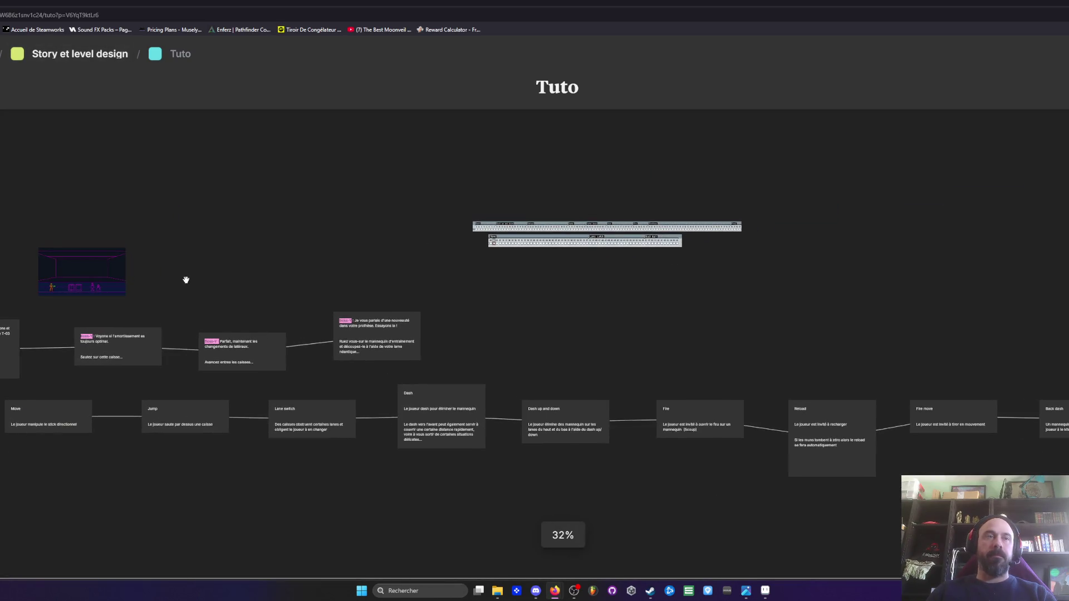
{"action": "scroll", "coordinate": [183, 279], "scroll_direction": "left", "scroll_amount": 3}
{"action": "left_click_drag", "start_coordinate": [50, 349], "coordinate": [47, 348]}
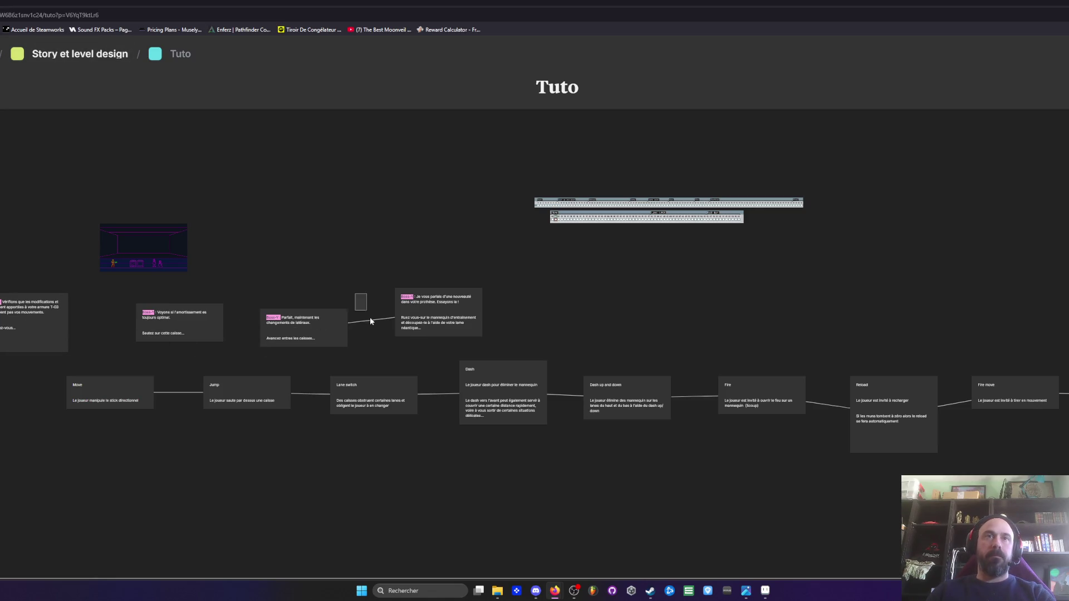
Delete the links chaining Move, Jump, Lane switch, Dash and Dash up and down
{"action": "key", "text": "Delete"}
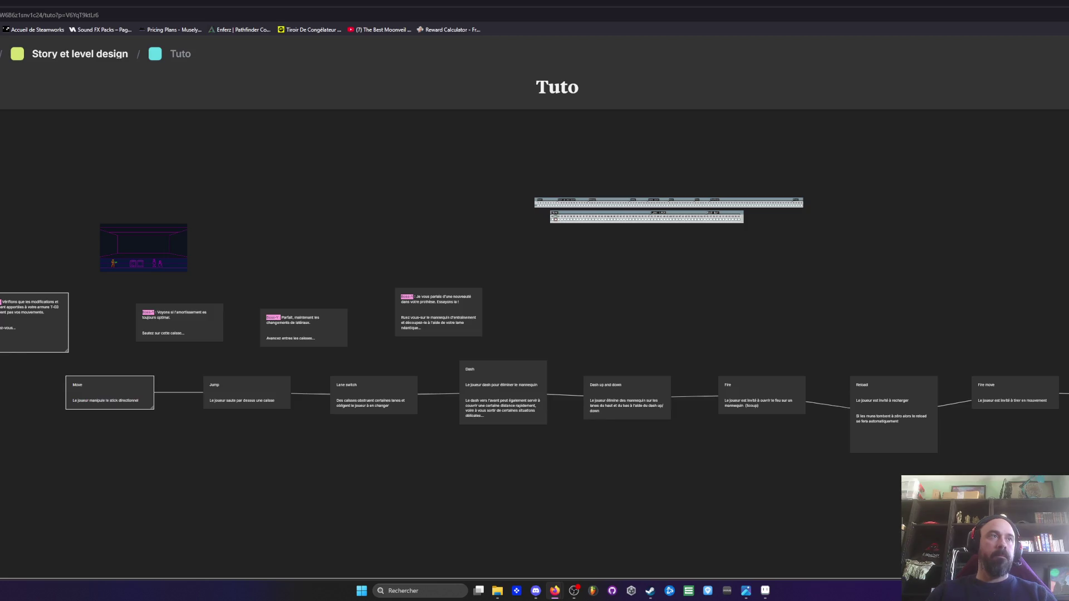
{"action": "left_click", "coordinate": [168, 354]}
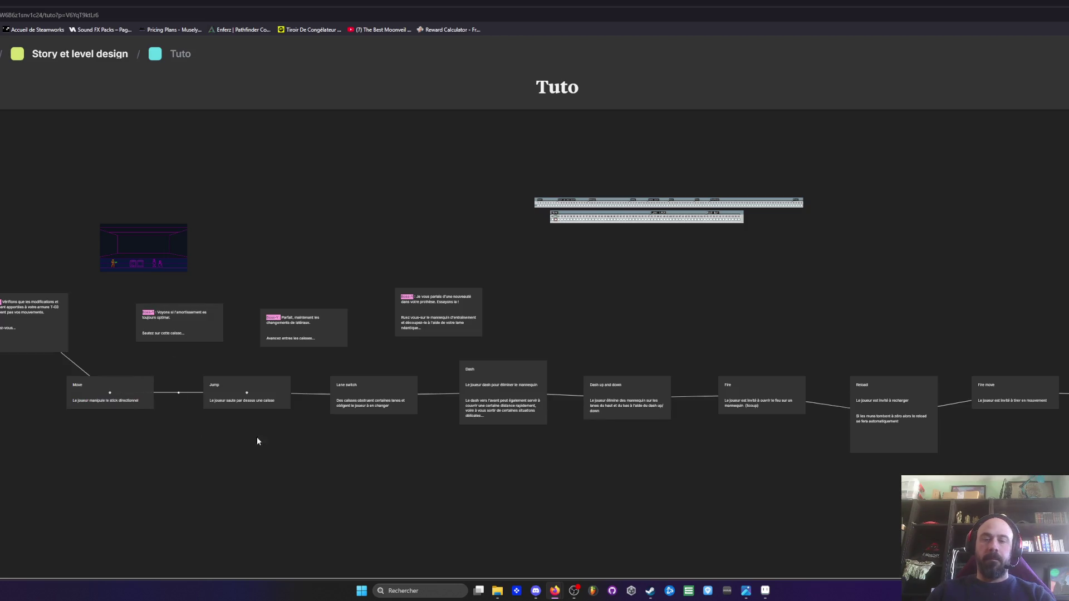
{"action": "key", "text": "Delete"}
{"action": "left_click", "coordinate": [309, 393]}
{"action": "key", "text": "Delete"}
{"action": "left_click", "coordinate": [437, 394]}
{"action": "key", "text": "Delete"}
{"action": "left_click", "coordinate": [557, 395]}
{"action": "key", "text": "Delete"}
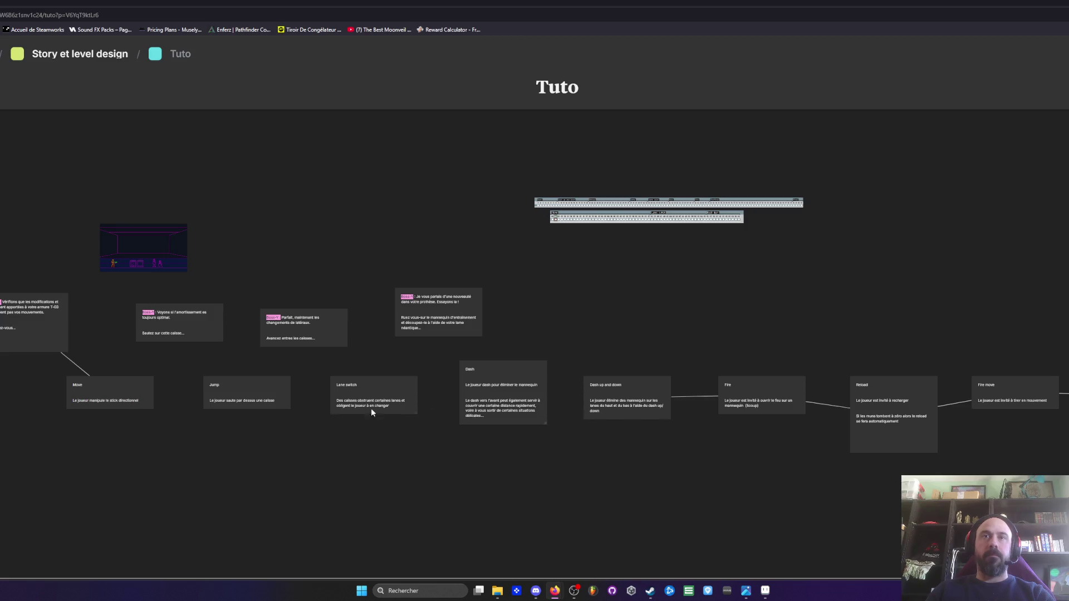
Connect the Voyons dialogue card to the Move and Jump step cards
{"action": "left_click", "coordinate": [145, 388]}
{"action": "left_click", "coordinate": [196, 337], "text": "shift"}
{"action": "mouse_move", "coordinate": [127, 377]}
{"action": "left_mouse_down"}
{"action": "mouse_move", "coordinate": [218, 331]}
{"action": "mouse_move", "coordinate": [250, 369]}
{"action": "left_mouse_up"}
{"action": "left_click", "coordinate": [205, 338]}
{"action": "left_click", "coordinate": [238, 383], "text": "shift"}
{"action": "left_click", "coordinate": [250, 372]}
Connect the Parfait dialogue card to the Jump and Lane switch step cards
{"action": "left_click", "coordinate": [277, 386]}
{"action": "left_click", "coordinate": [309, 336], "text": "shift"}
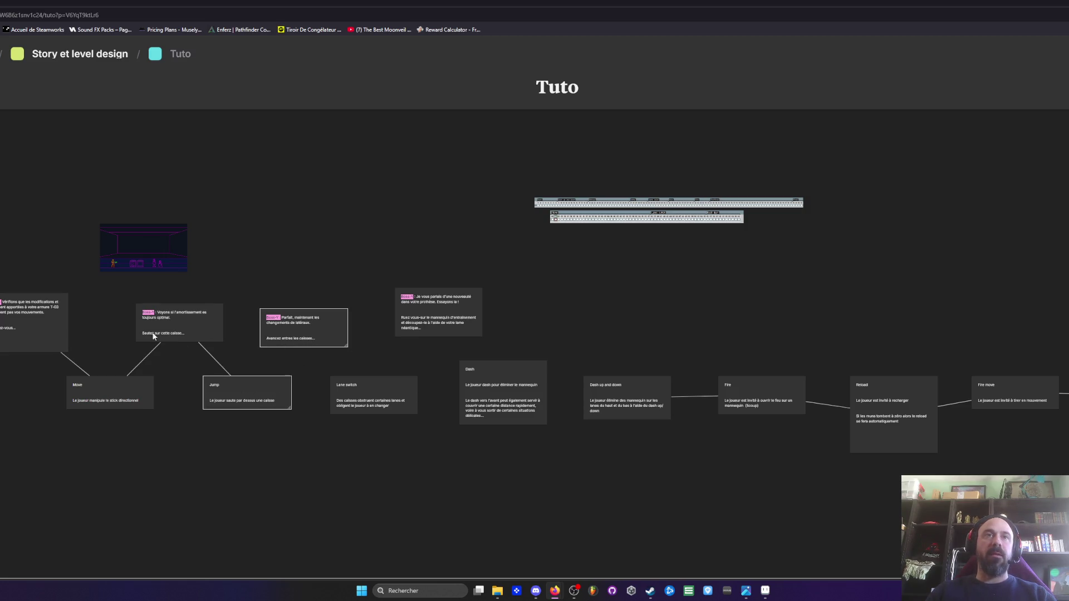
{"action": "left_click_drag", "start_coordinate": [287, 347], "coordinate": [262, 376]}
{"action": "left_click", "coordinate": [349, 332]}
{"action": "left_click", "coordinate": [373, 387]}
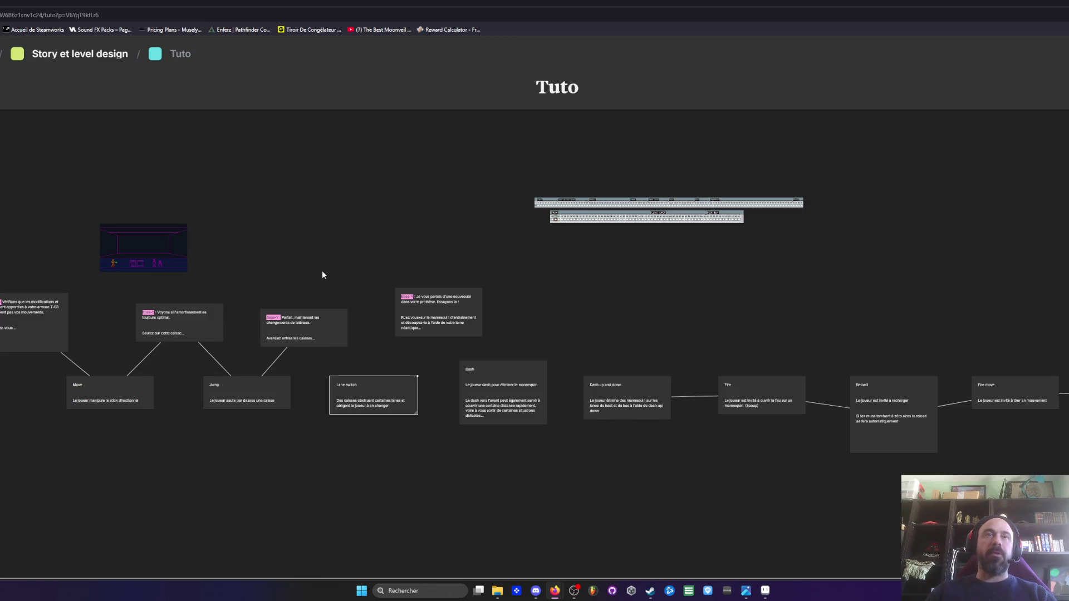
{"action": "left_click", "coordinate": [344, 341], "text": "shift"}
{"action": "key", "text": "Escape"}
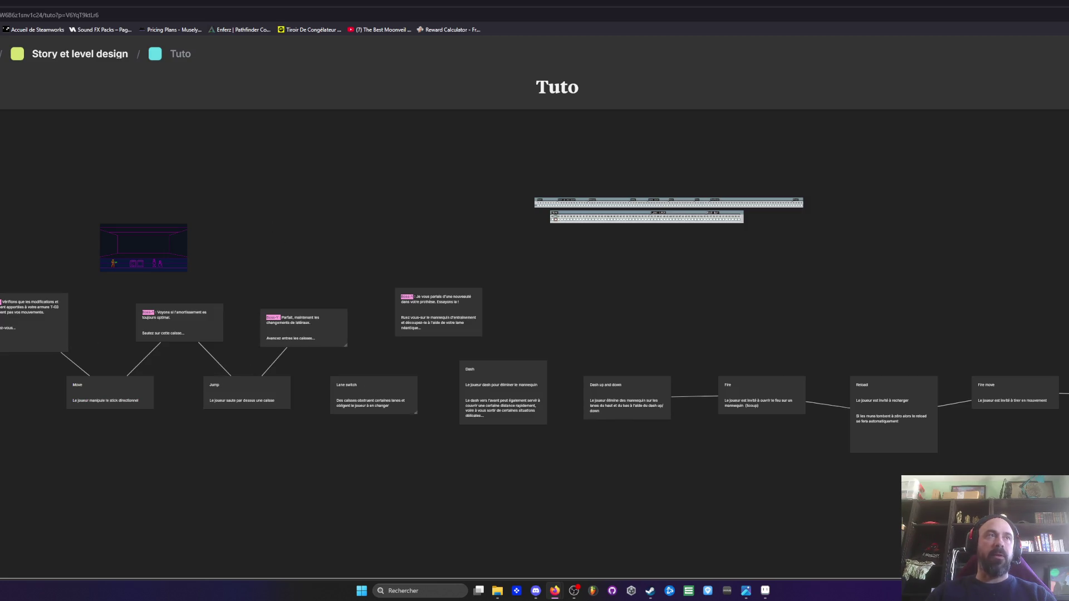
{"action": "mouse_move", "coordinate": [327, 344]}
{"action": "left_mouse_down"}
{"action": "mouse_move", "coordinate": [368, 398]}
{"action": "mouse_move", "coordinate": [440, 315]}
{"action": "left_mouse_up"}
{"action": "left_click", "coordinate": [282, 215]}
Shift the Vérifions, Move, Voyons, Jump, Parfait, Lane switch and above-Dash cards left to tidy
{"action": "left_click_drag", "start_coordinate": [42, 338], "coordinate": [19, 336]}
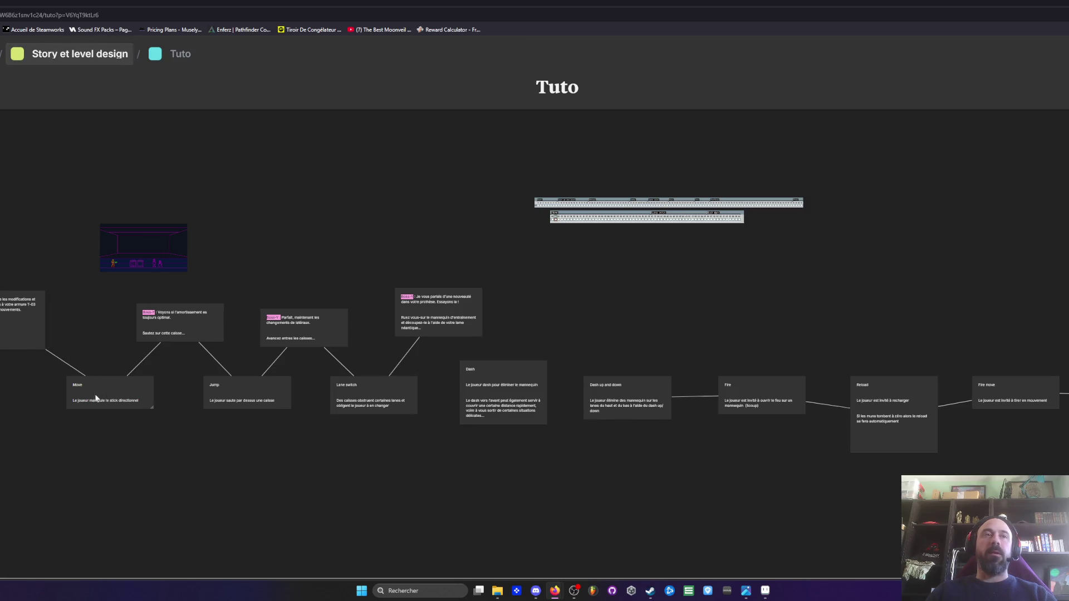
{"action": "left_click_drag", "start_coordinate": [93, 399], "coordinate": [63, 397]}
{"action": "left_click_drag", "start_coordinate": [163, 339], "coordinate": [134, 336]}
{"action": "left_click_drag", "start_coordinate": [213, 382], "coordinate": [167, 382]}
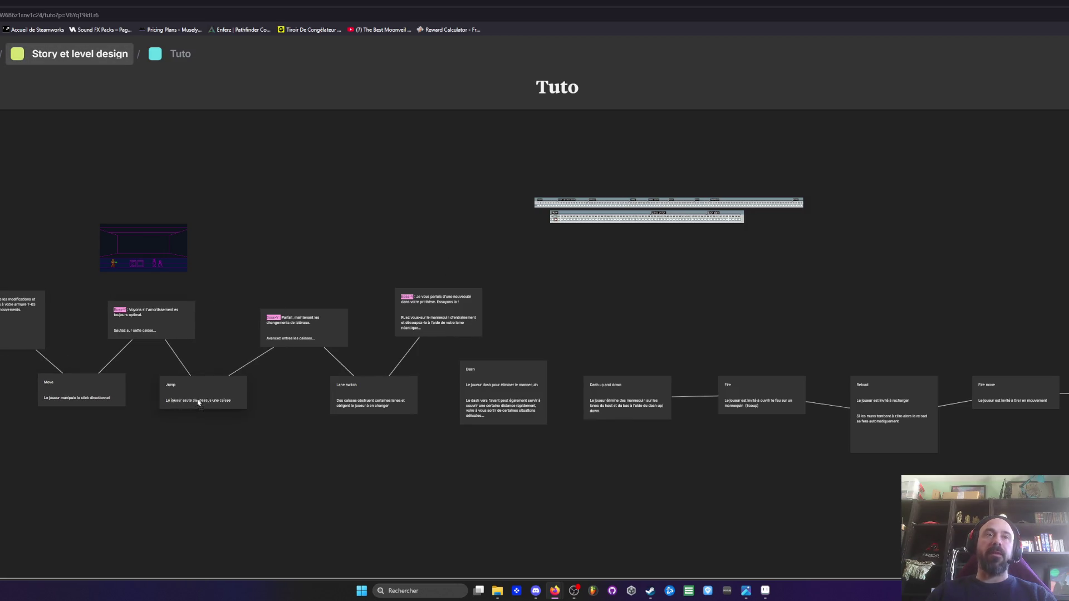
{"action": "left_click_drag", "start_coordinate": [298, 339], "coordinate": [272, 338]}
{"action": "left_click_drag", "start_coordinate": [363, 399], "coordinate": [334, 400]}
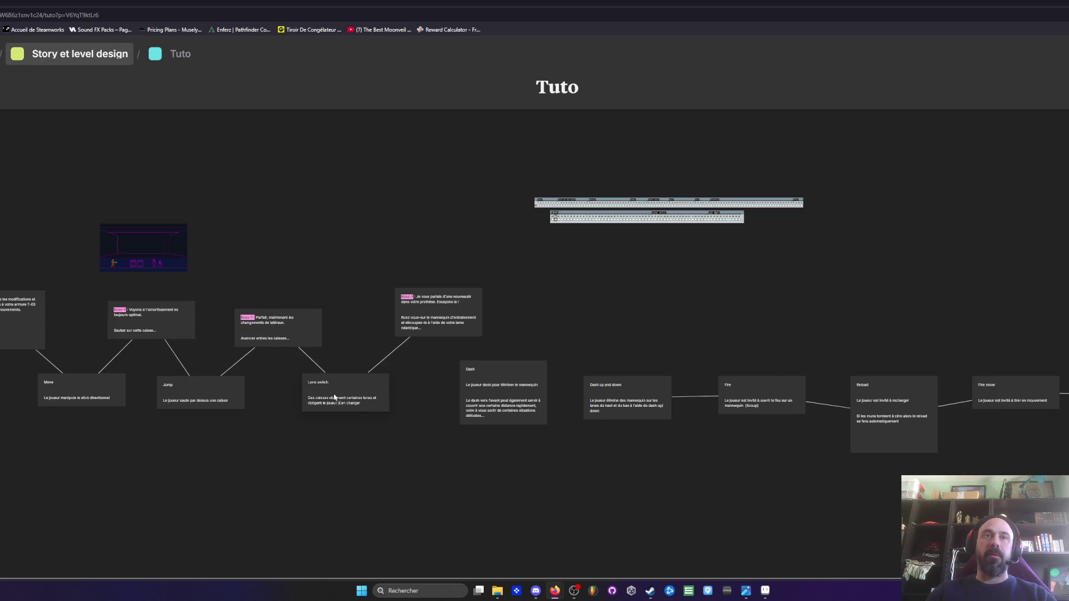
{"action": "left_click_drag", "start_coordinate": [450, 319], "coordinate": [432, 321]}
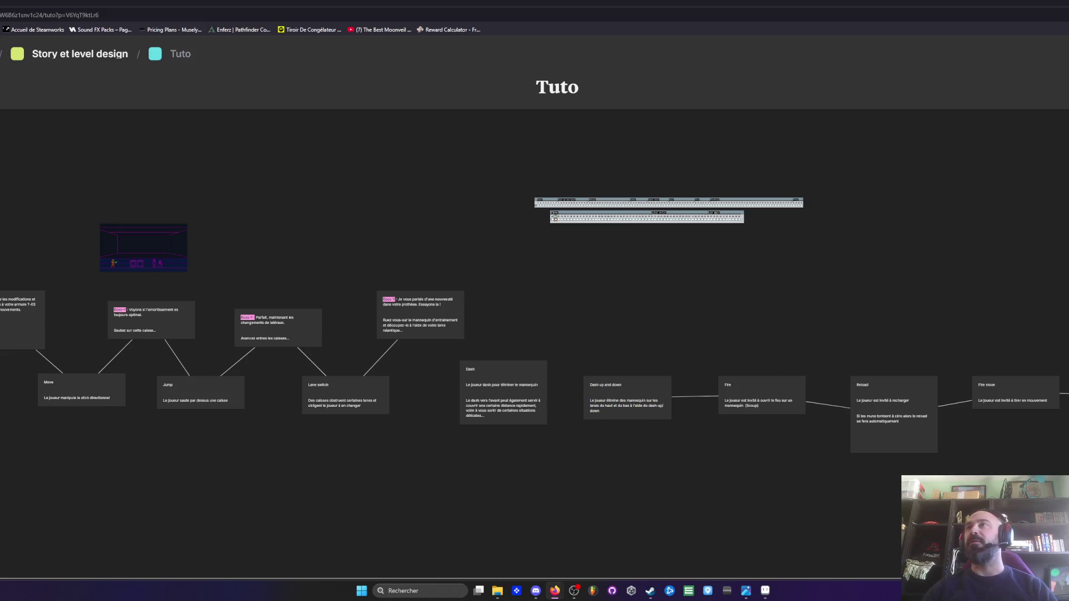
Switch back to the Mission 1 level editor in Clickteam Fusion
{"action": "key", "text": "alt+Tab"}
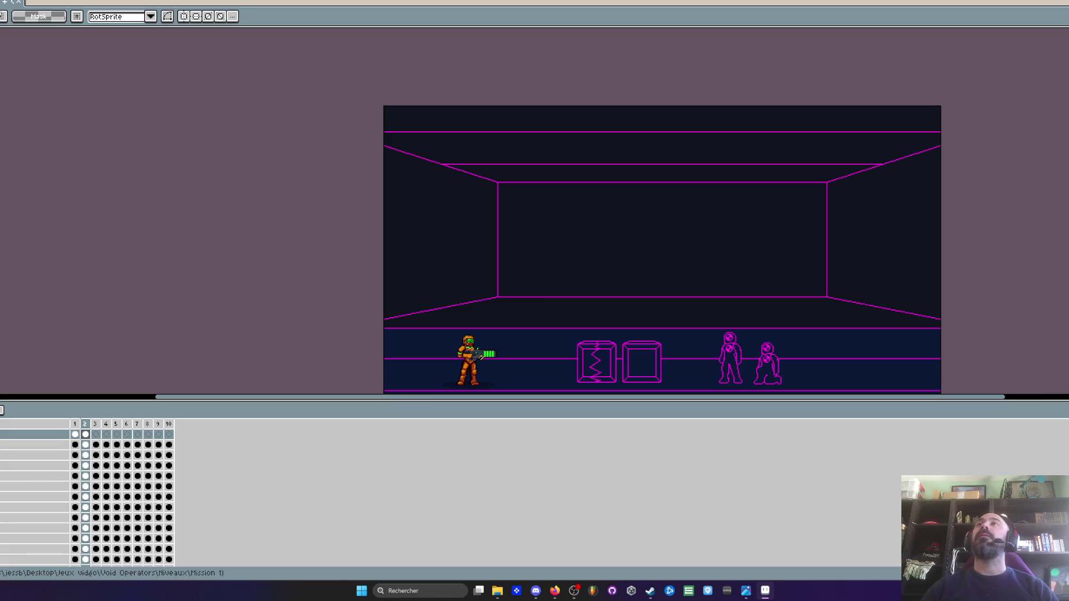
{"action": "key", "text": "alt+Tab"}
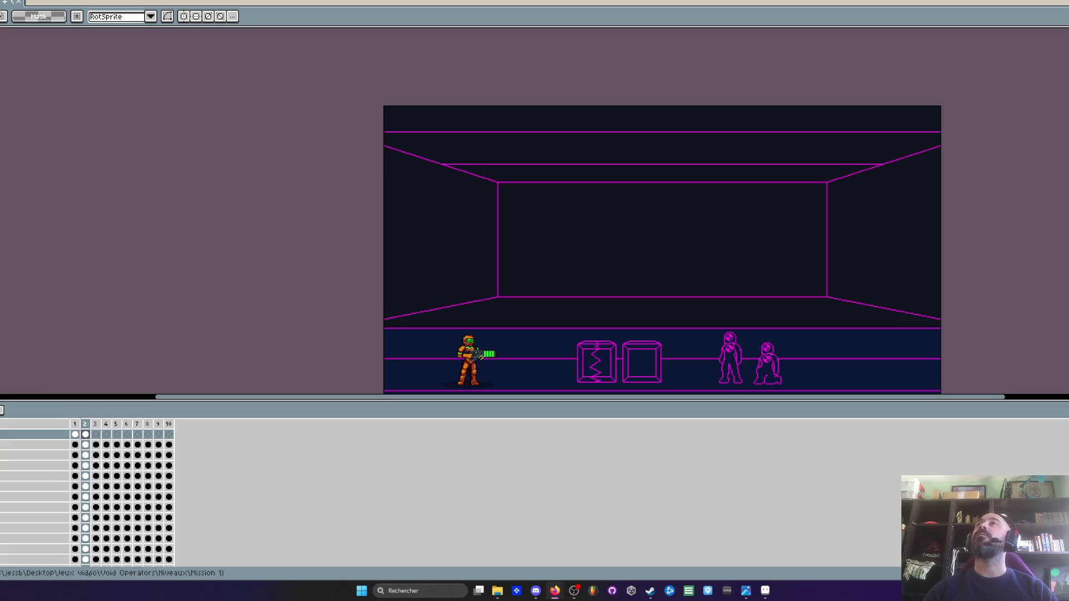
{"action": "scroll", "coordinate": [858, 126], "scroll_direction": "down", "scroll_amount": 3}
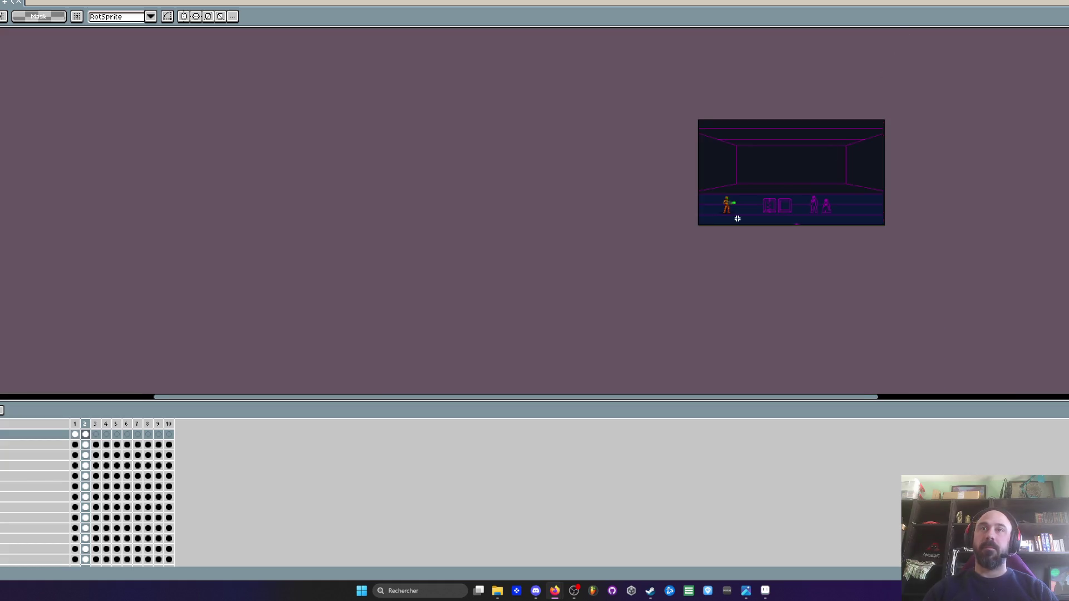
{"action": "scroll", "coordinate": [732, 217], "scroll_direction": "up", "scroll_amount": 3}
{"action": "mouse_move", "coordinate": [700, 83]}
{"action": "left_mouse_down"}
{"action": "mouse_move", "coordinate": [554, 201]}
{"action": "mouse_move", "coordinate": [589, 200]}
{"action": "left_mouse_up"}
{"action": "scroll", "coordinate": [606, 183], "scroll_direction": "down", "scroll_amount": 2}
{"action": "scroll", "coordinate": [596, 211], "scroll_direction": "up", "scroll_amount": 2}
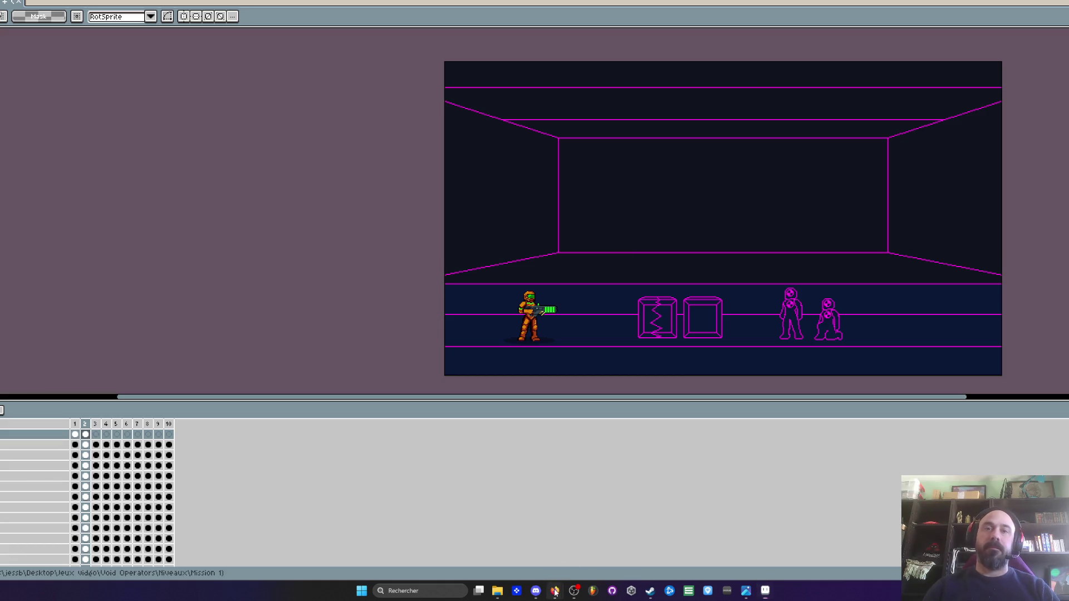
{"action": "mouse_move", "coordinate": [555, 589]}
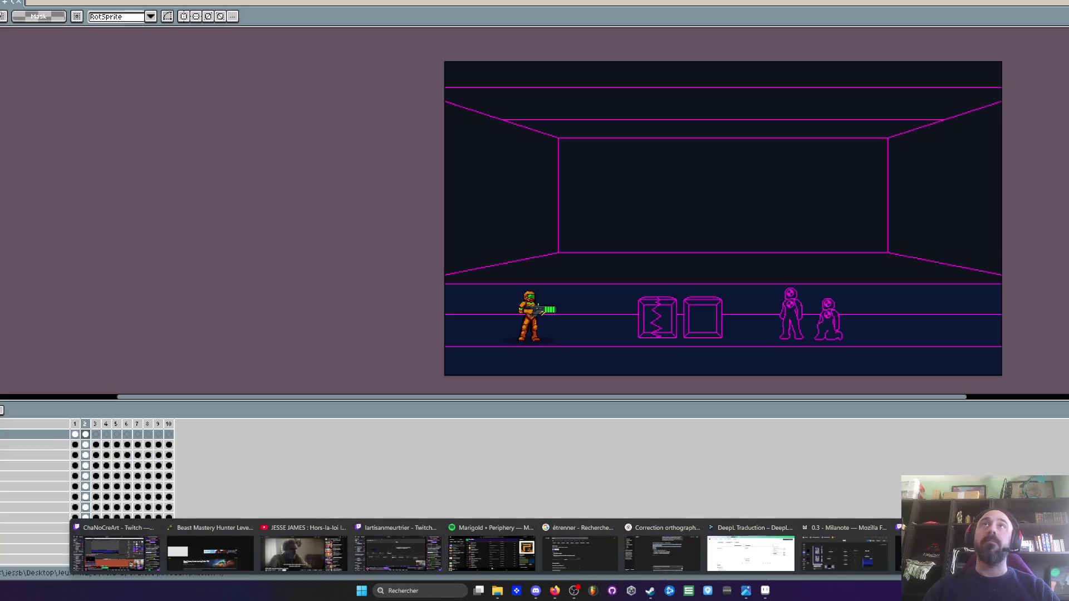